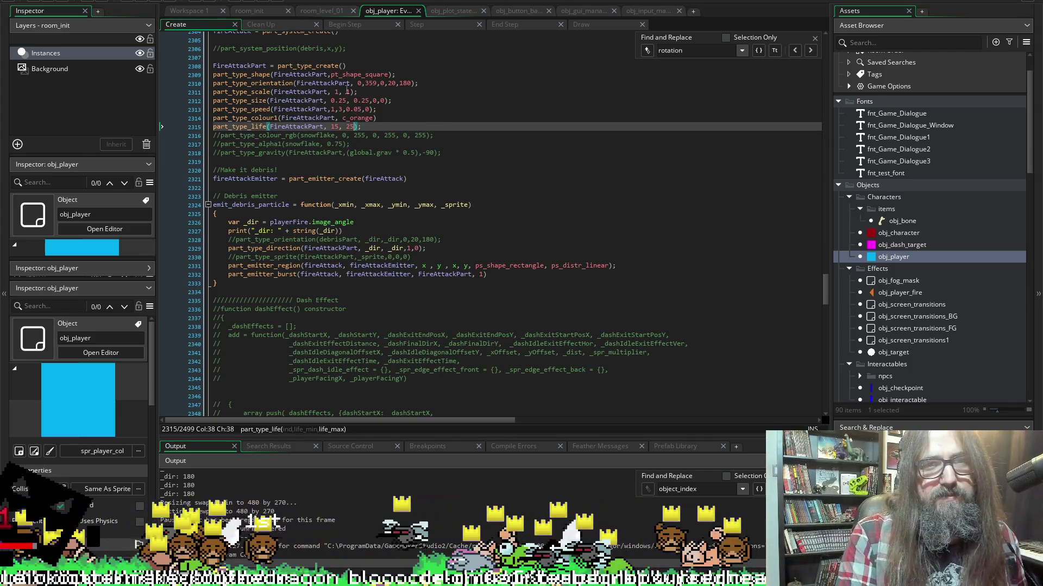
Check the part_type_orientation documentation from line 2310, then return to the orientation values.
click(263, 83)
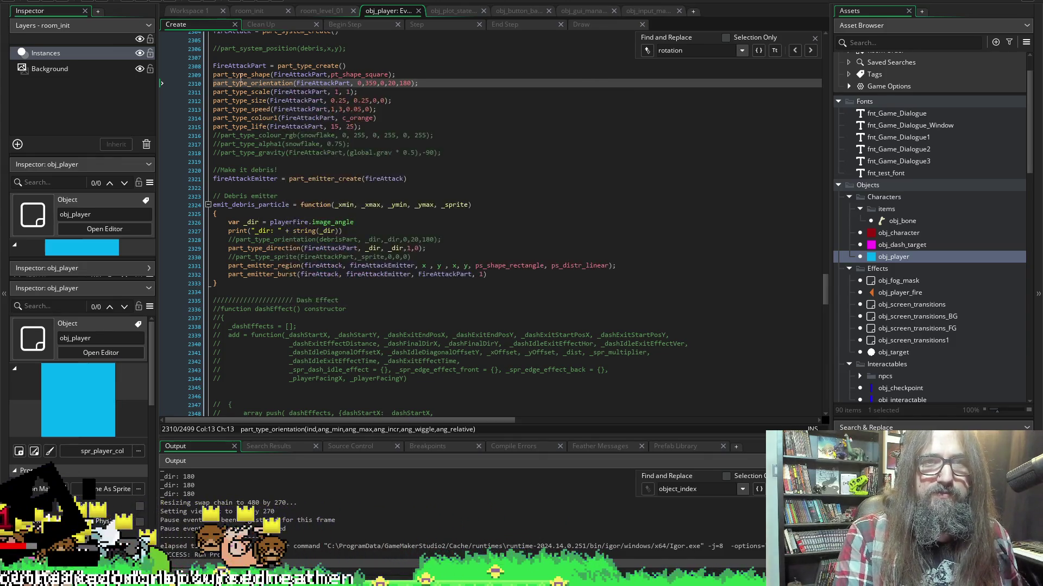
mouse_move(250, 81)
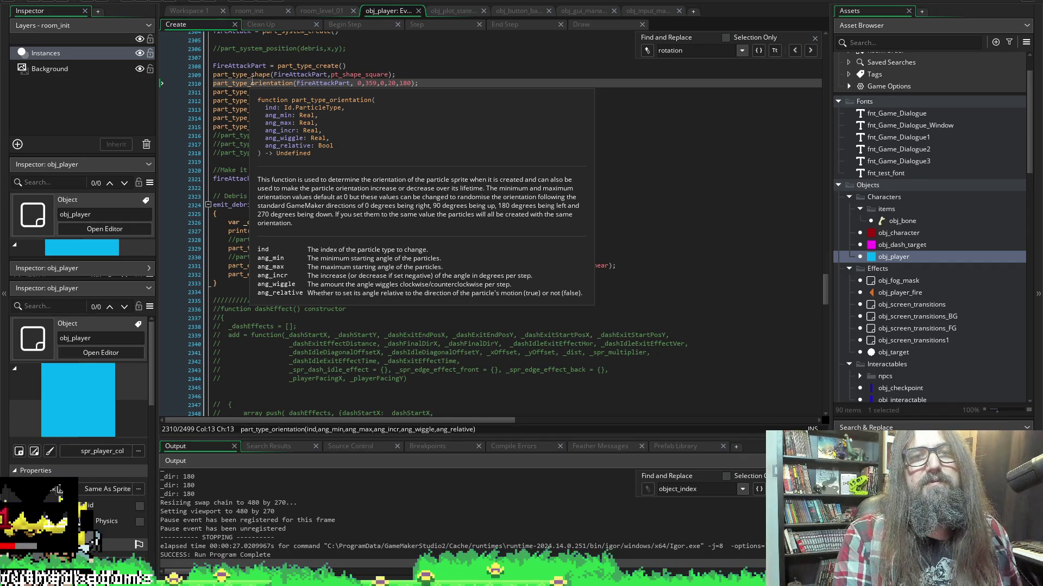
click(267, 83)
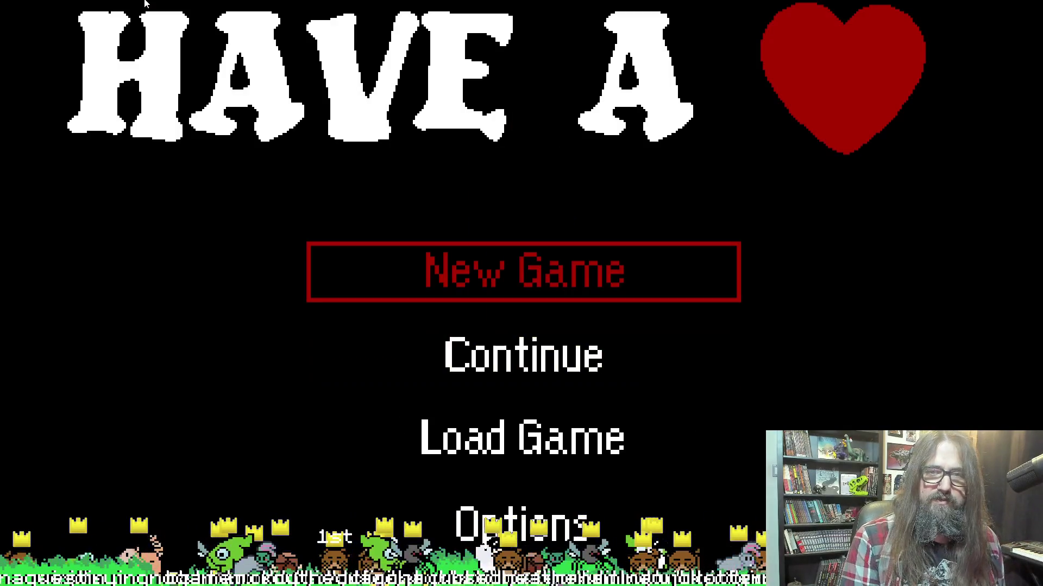
Continue the saved game, try the triangle fire attack in the bunny scene, then leave fullscreen.
key(Down)
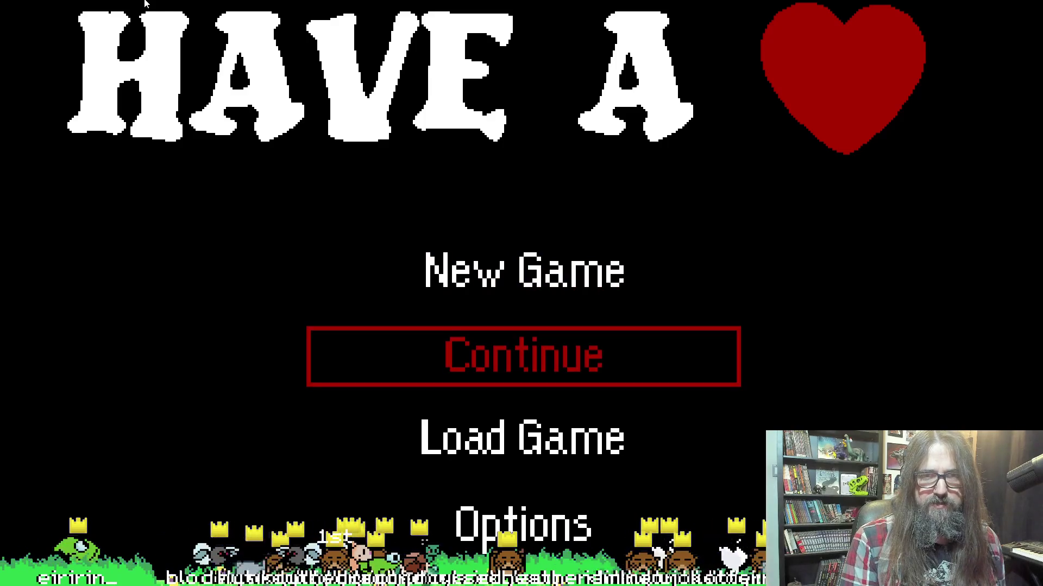
key(Return)
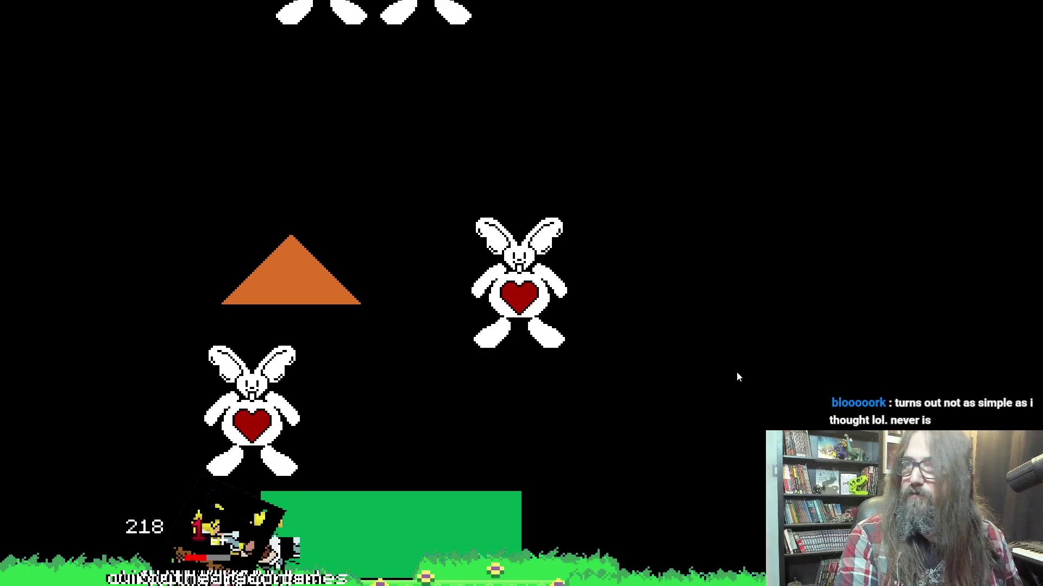
key(F11)
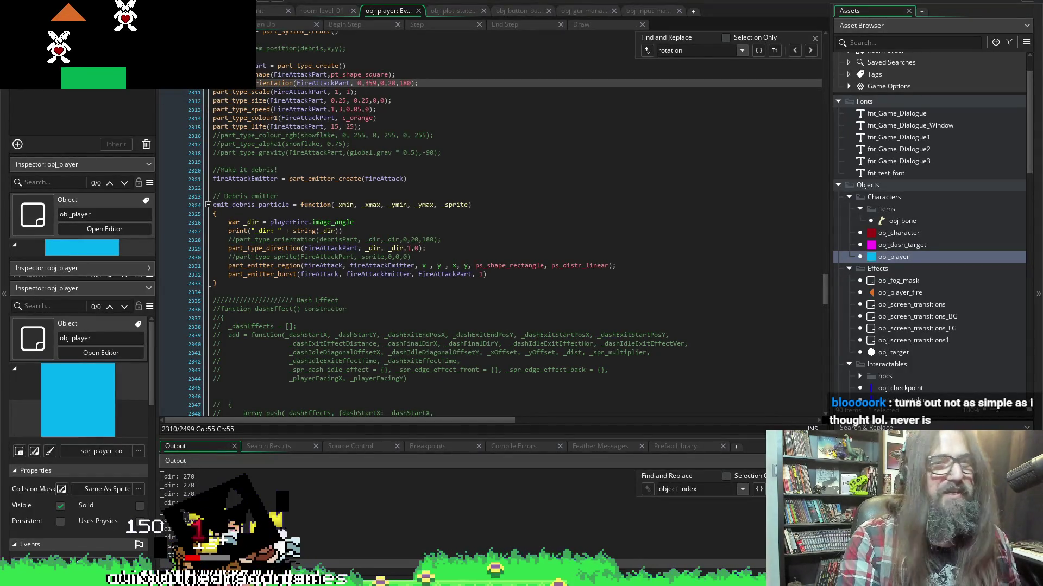
Close the game, rerun and confirm the restart, then load the Continue save.
key(Escape)
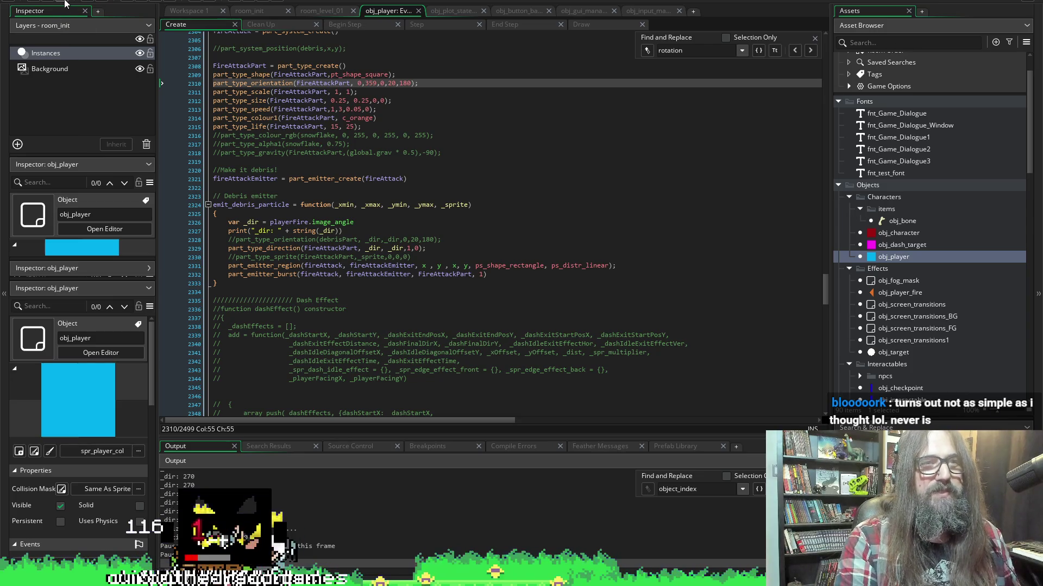
click(145, 1)
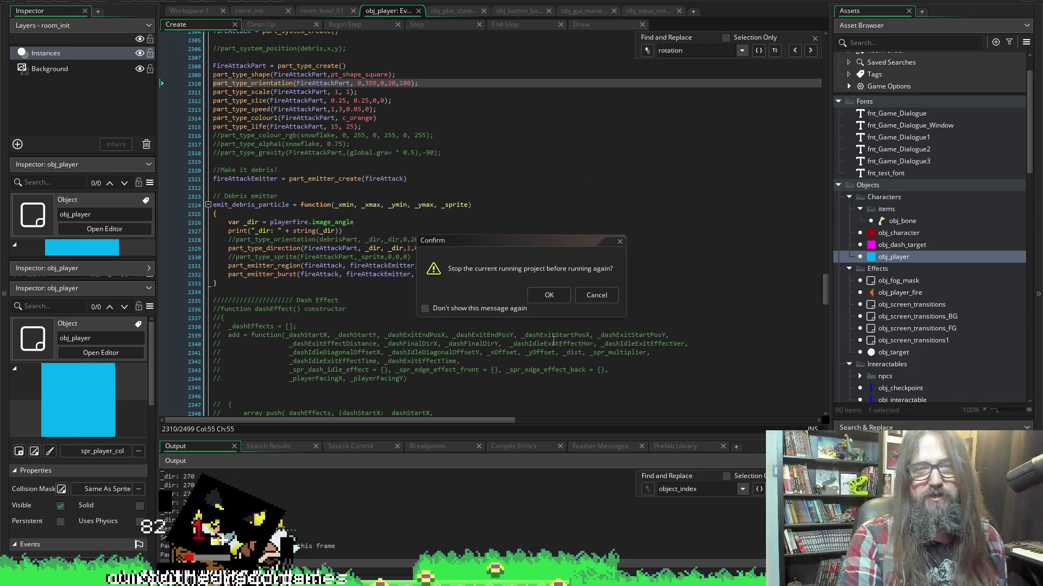
click(545, 295)
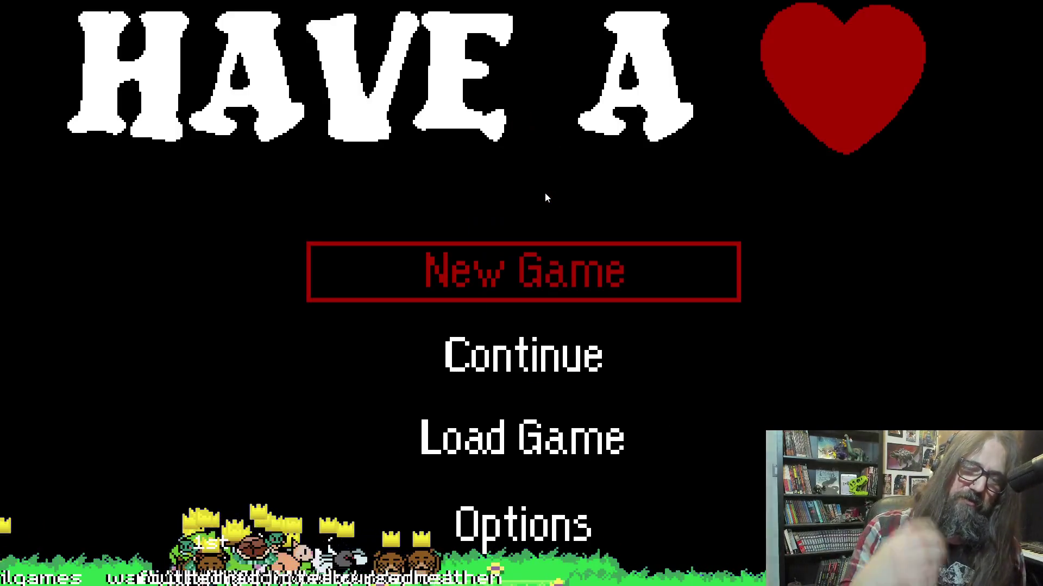
key(Down)
key(Return)
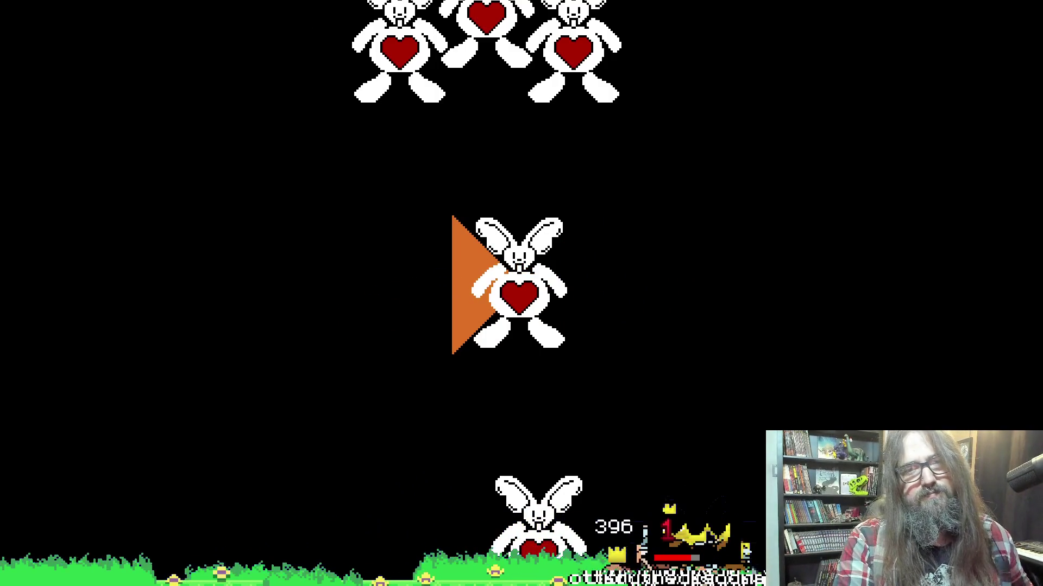
Stop the game, review commented particle colour and gravity lines 2316–2318, then rerun it.
key(alt+Tab)
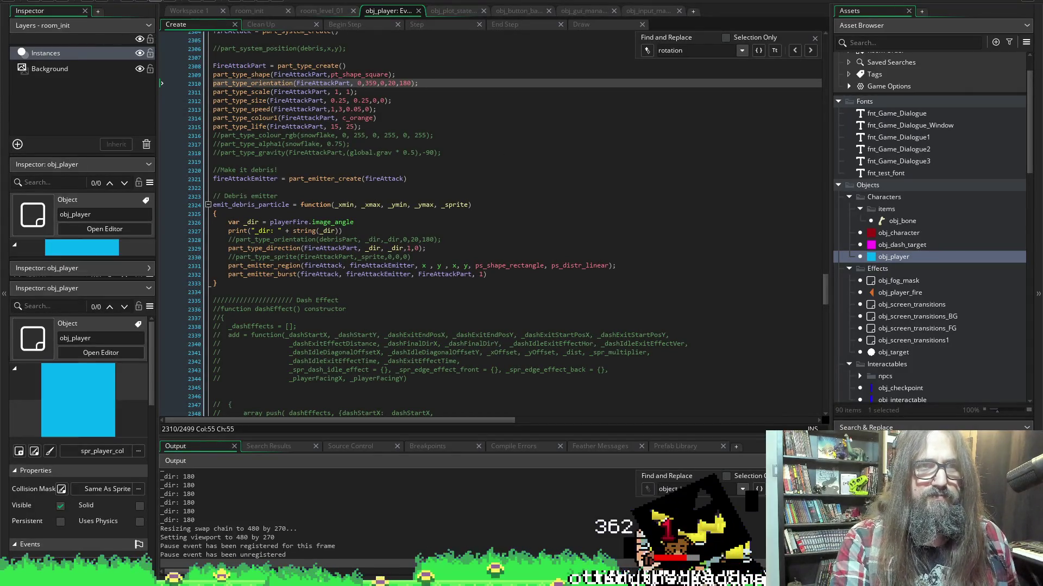
click(155, 3)
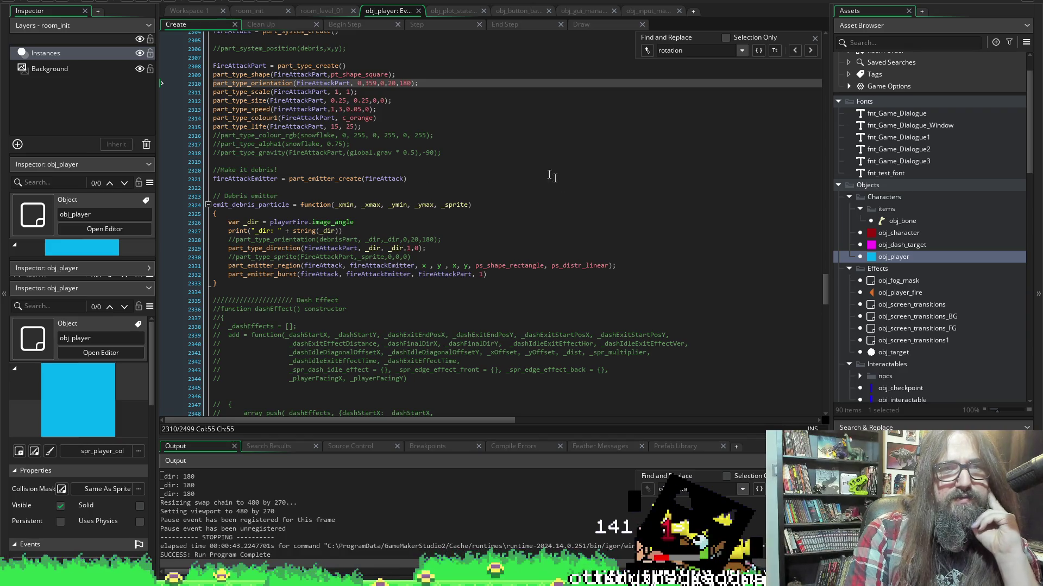
click(251, 135)
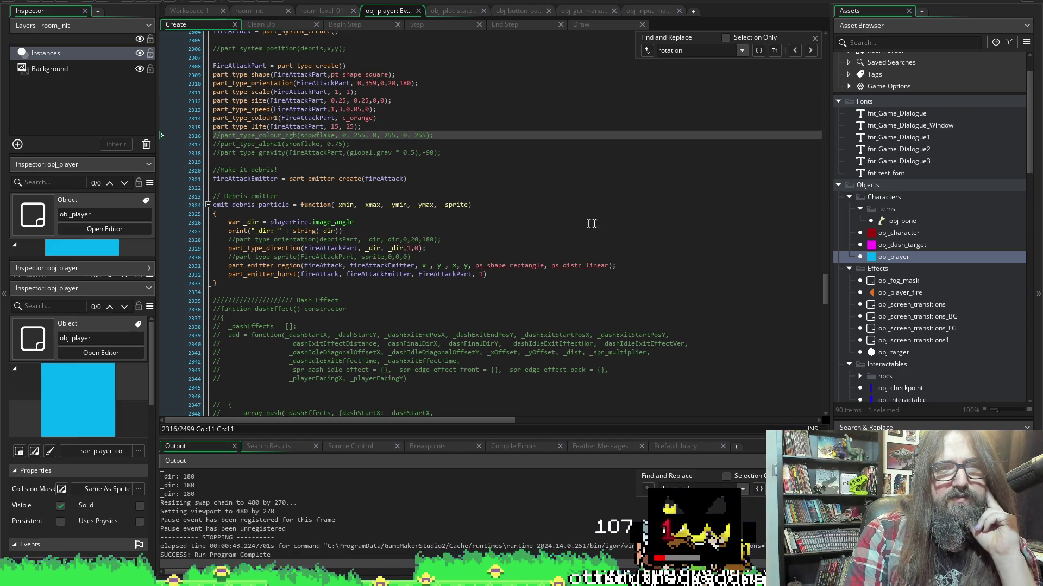
key(Down)
key(Down)
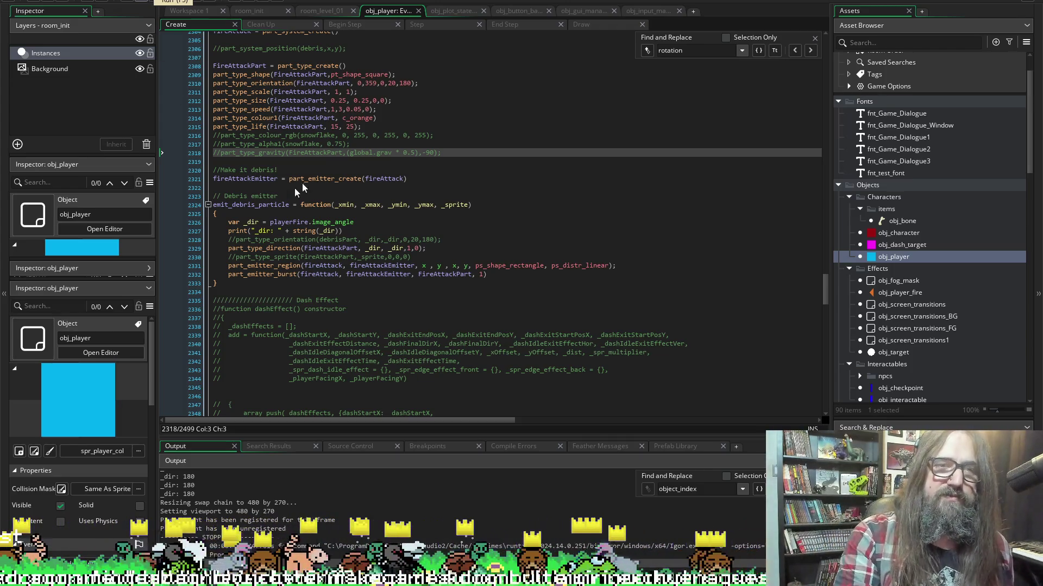
mouse_move(247, 247)
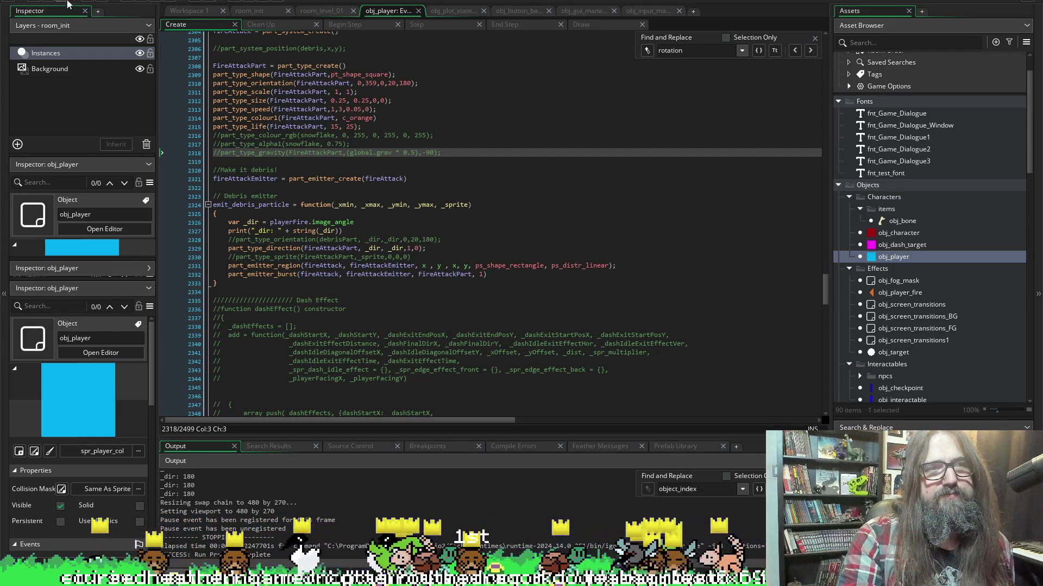
click(144, 2)
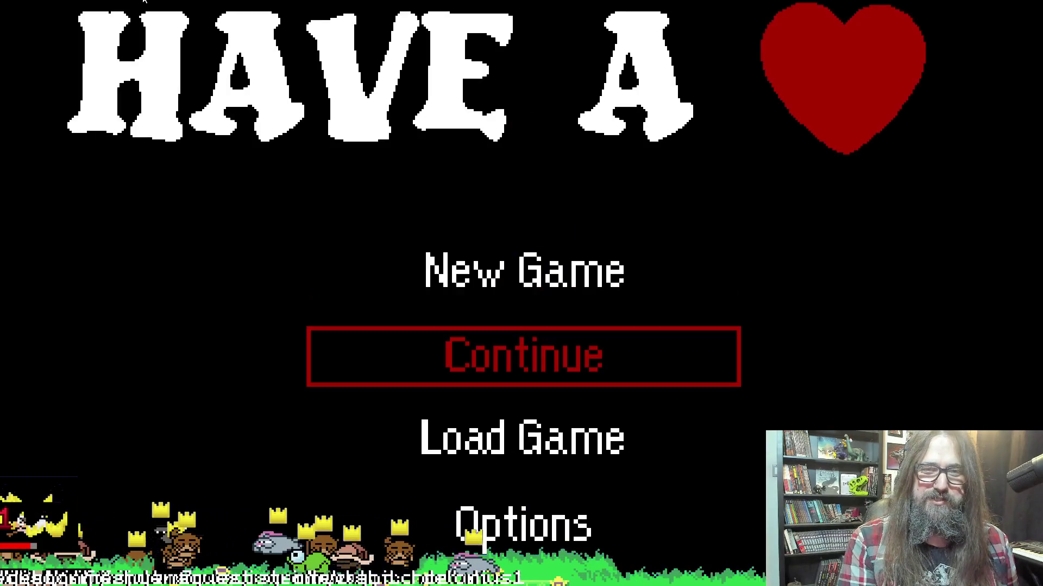
Enter the bunny scene, fire the attack left, right, up and down to watch debris, then exit fullscreen.
key(Return)
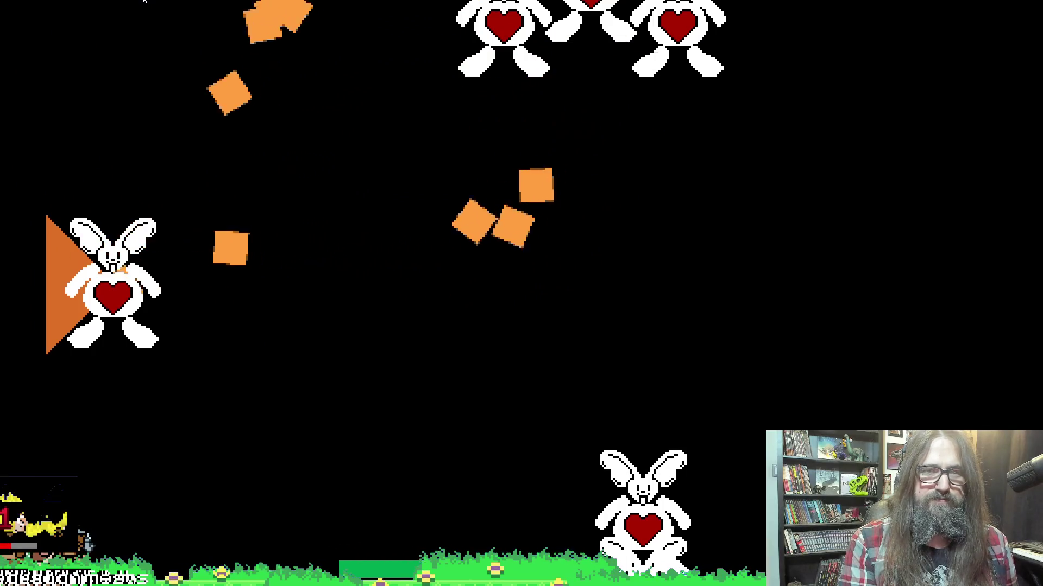
key(Right)
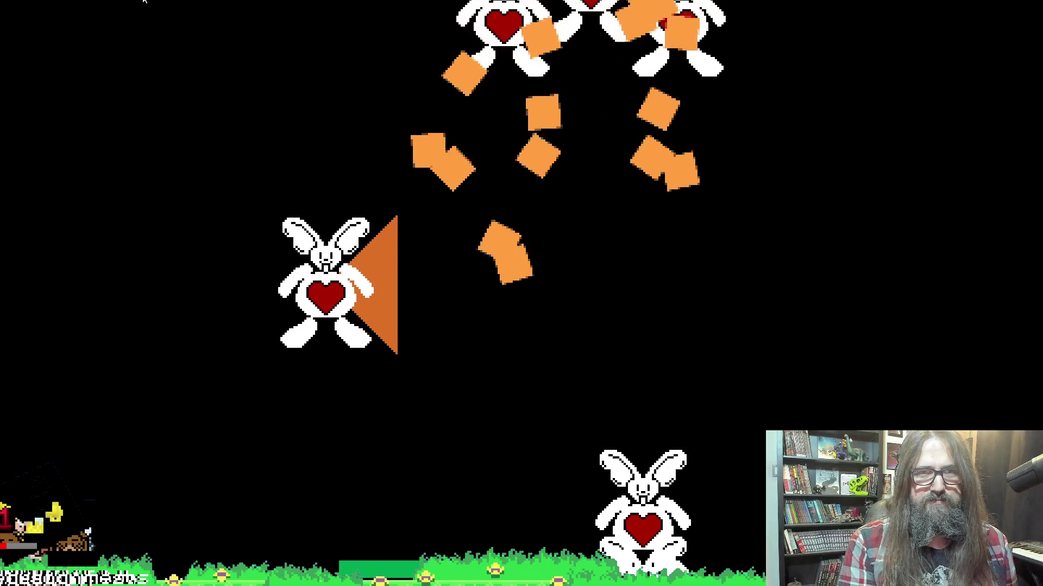
key(Right)
key(Left)
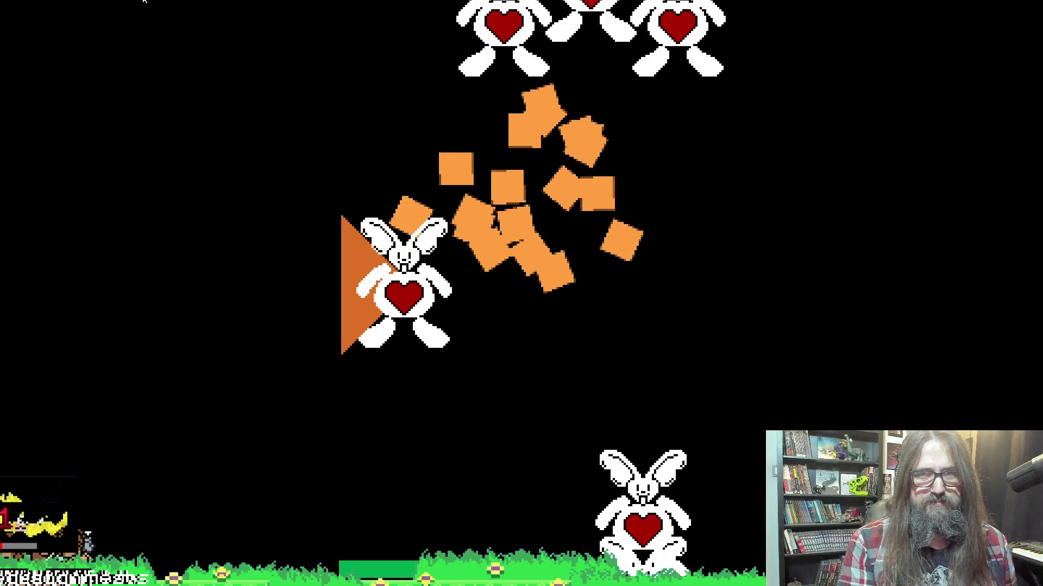
key(Right)
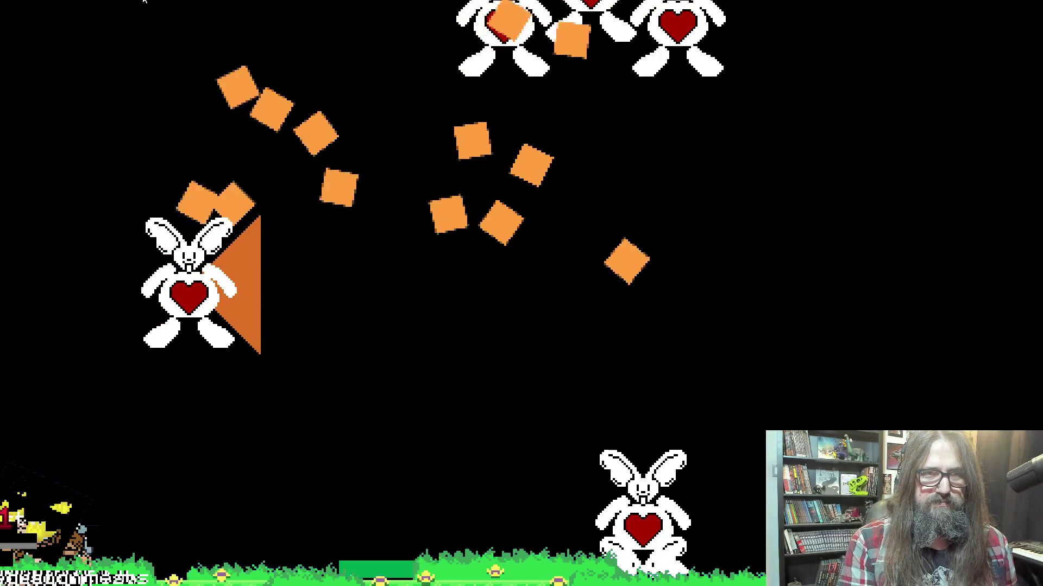
key(Up)
key(Left)
key(Down)
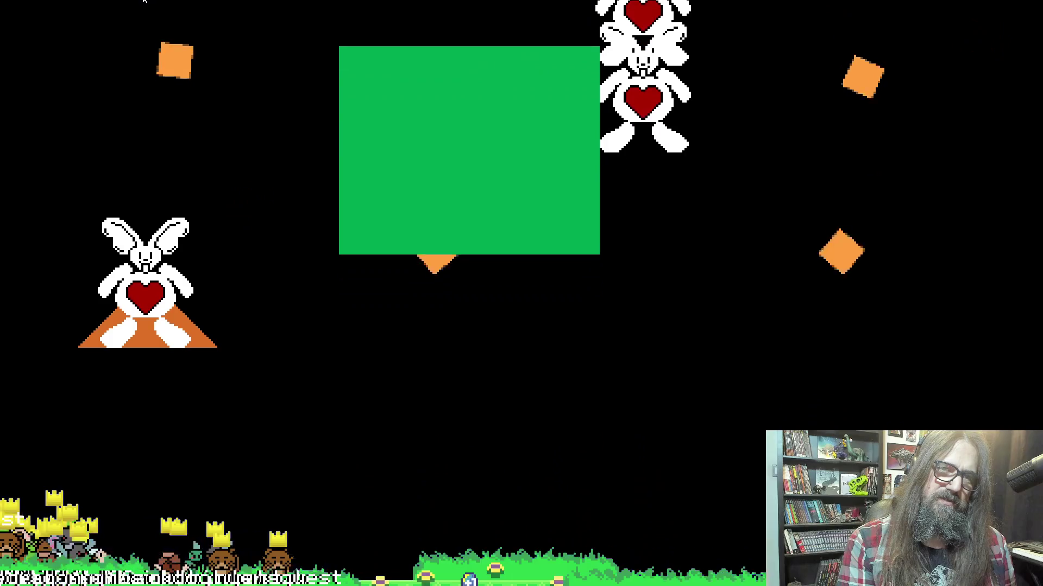
key(Right)
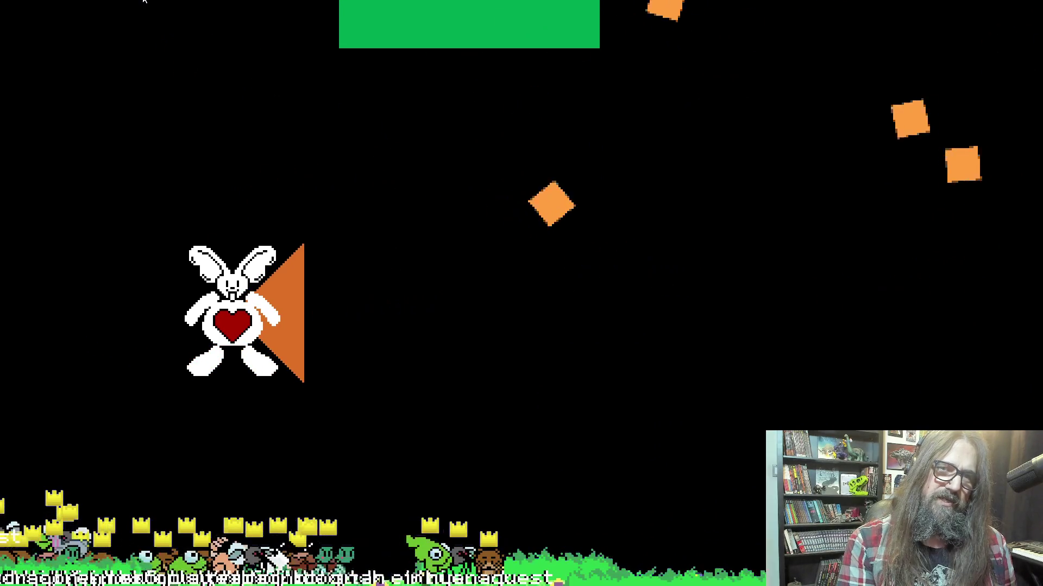
key(Right)
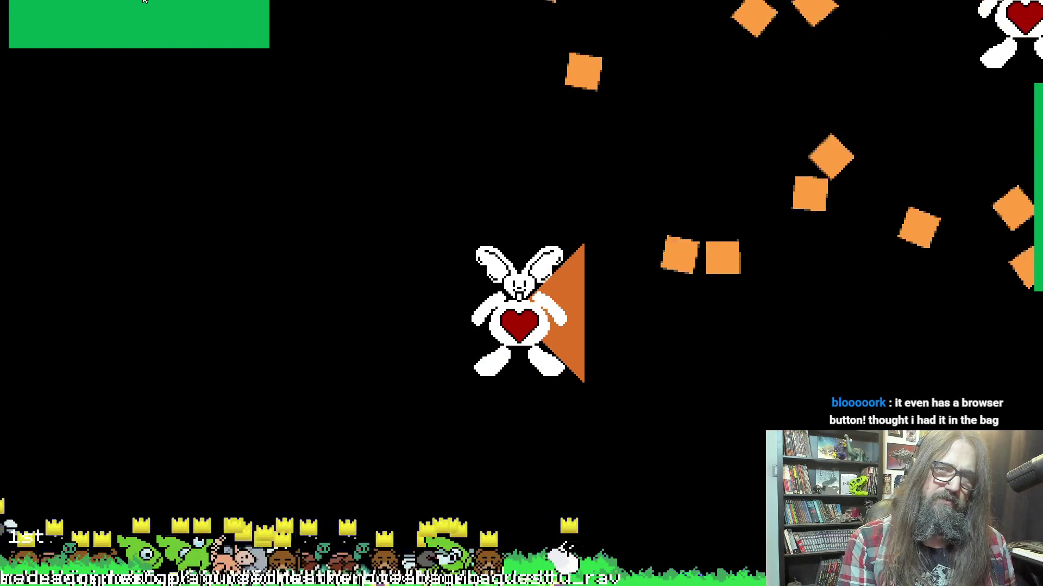
key(Up)
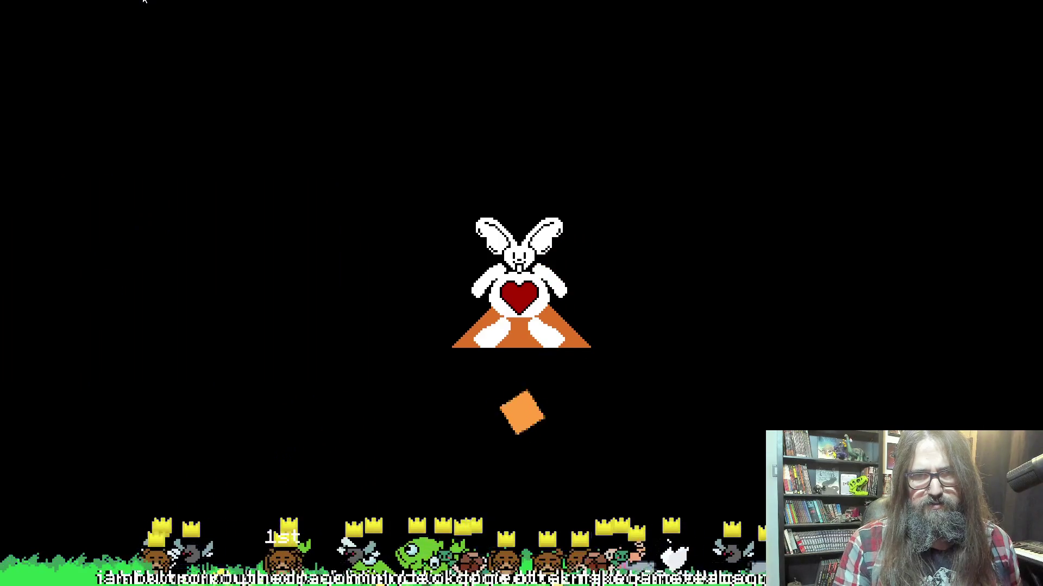
key(alt+Return)
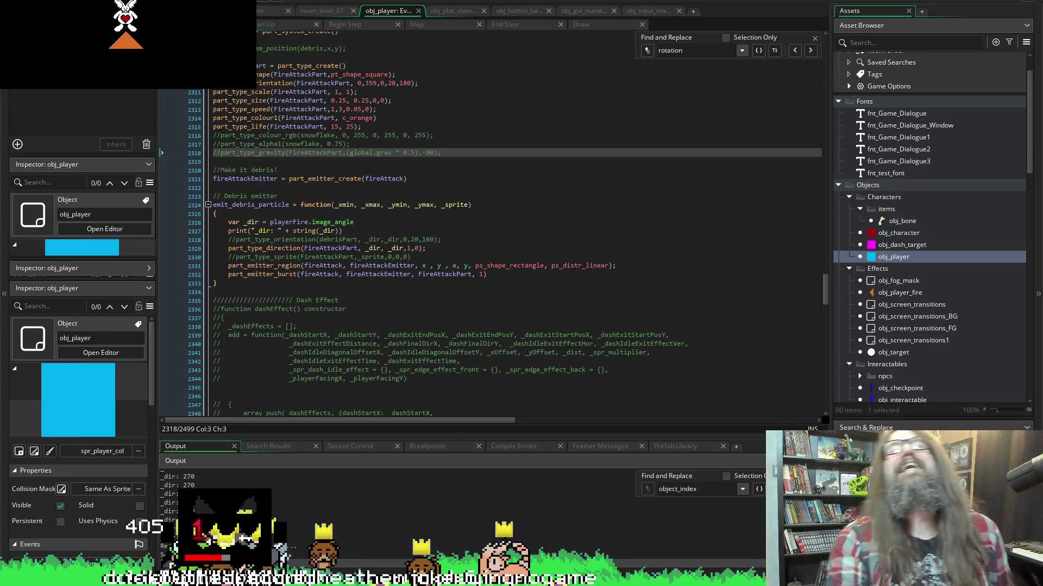
Close the game and scroll the Create code back to the emit_debris_particle function.
key(Escape)
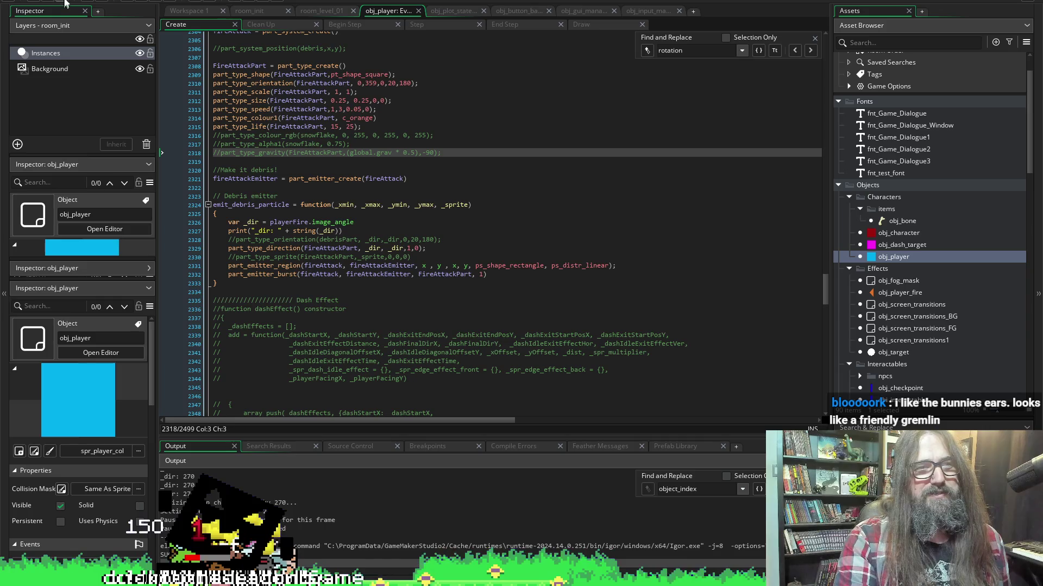
mouse_move(377, 580)
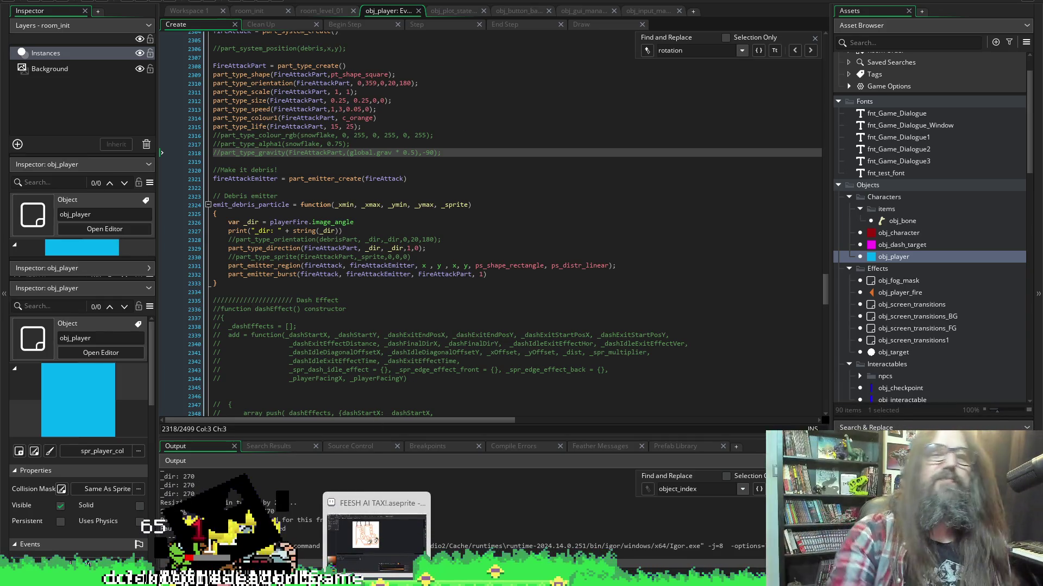
click(477, 205)
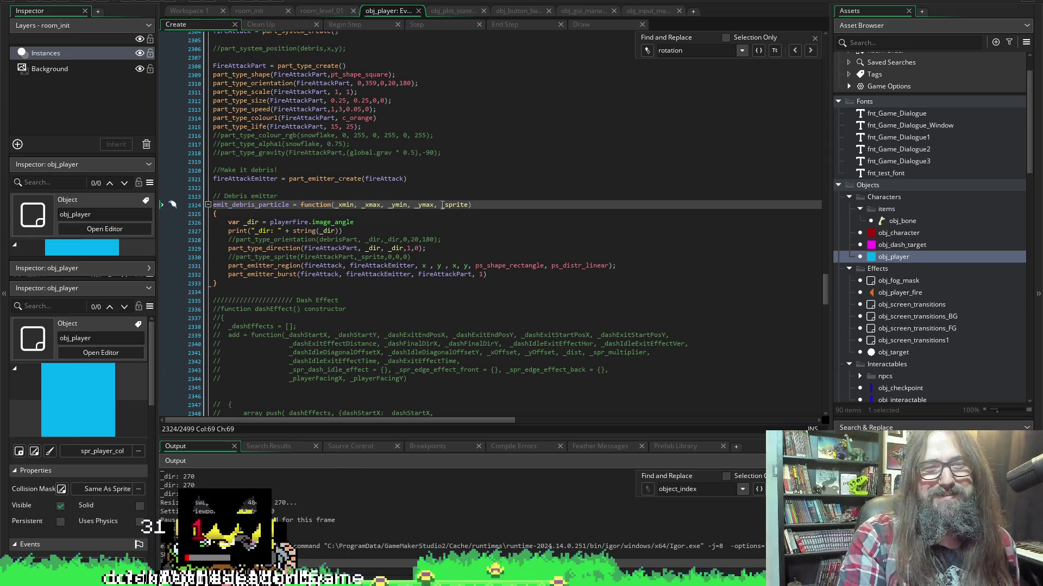
scroll(415, 254, up, 3)
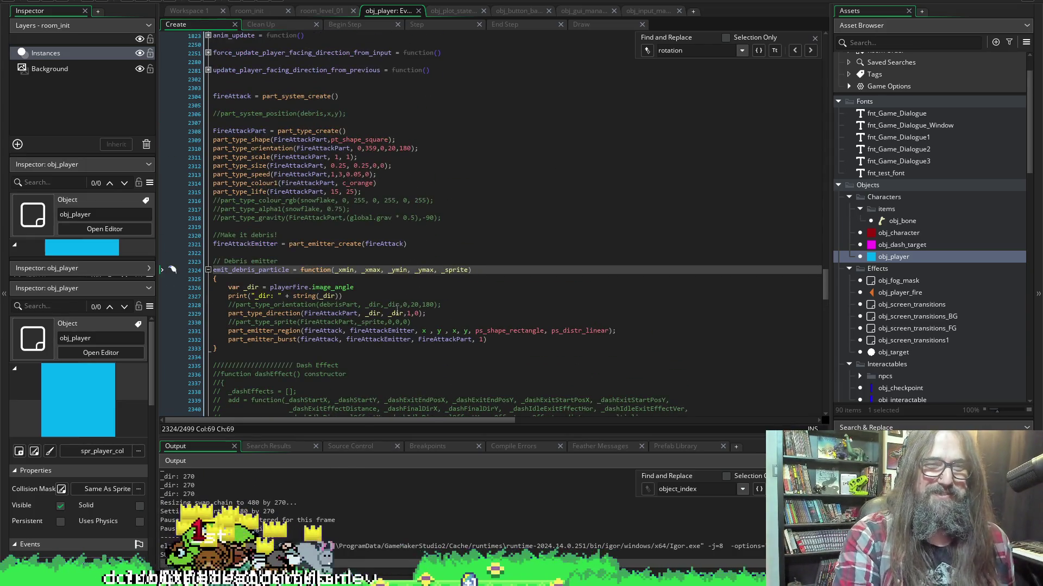
scroll(313, 296, down, 7)
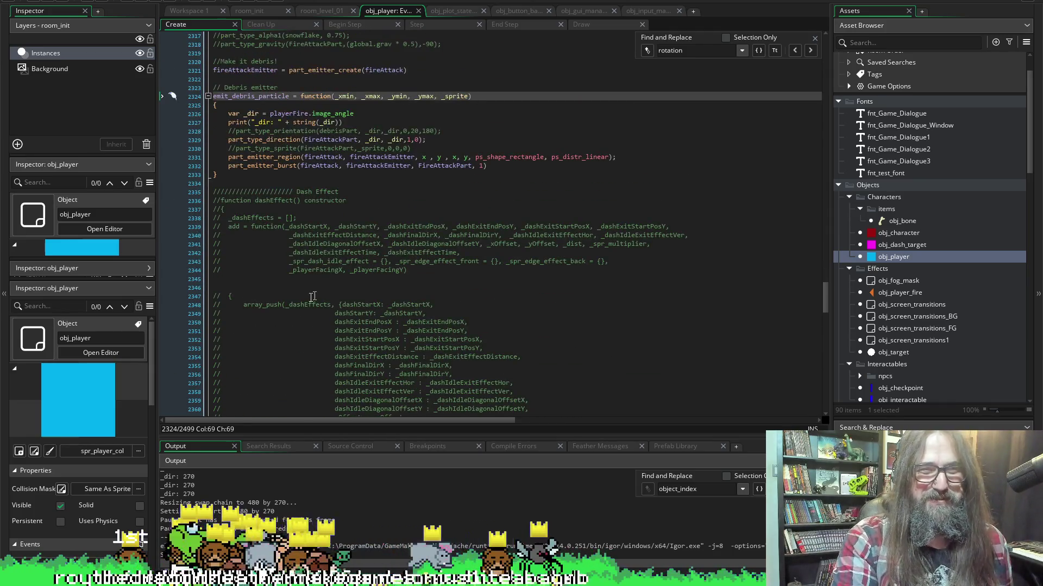
scroll(309, 280, up, 5)
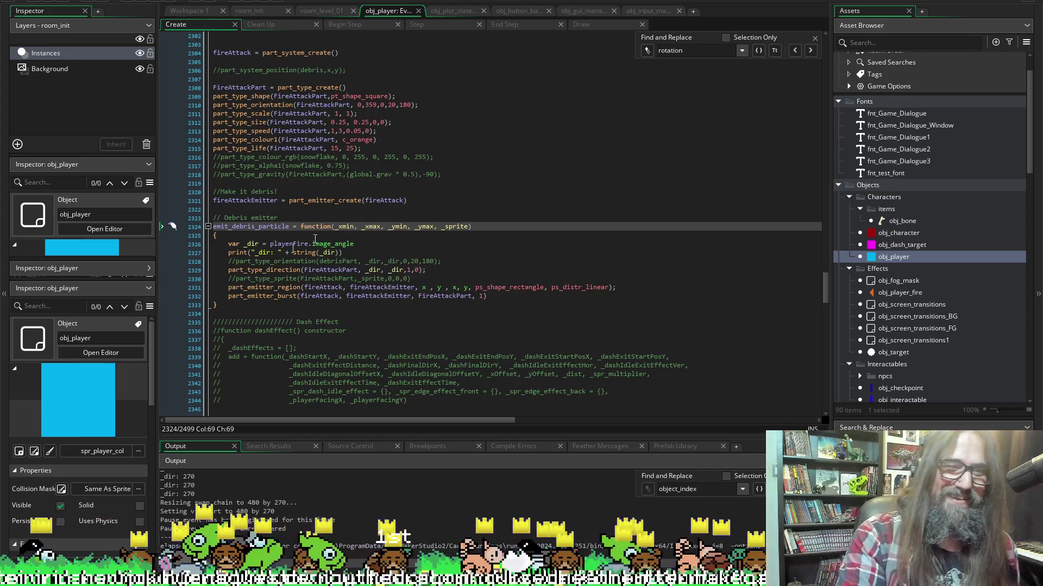
scroll(616, 347, up, 1)
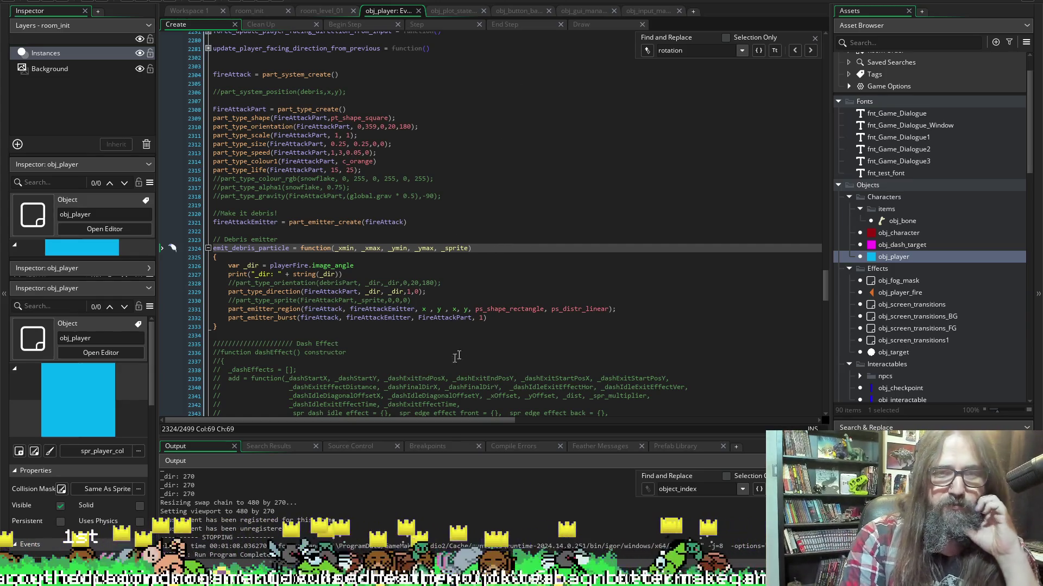
Change part_emitter_region's coordinates on line 2331 to x, x, y, y.
click(427, 309)
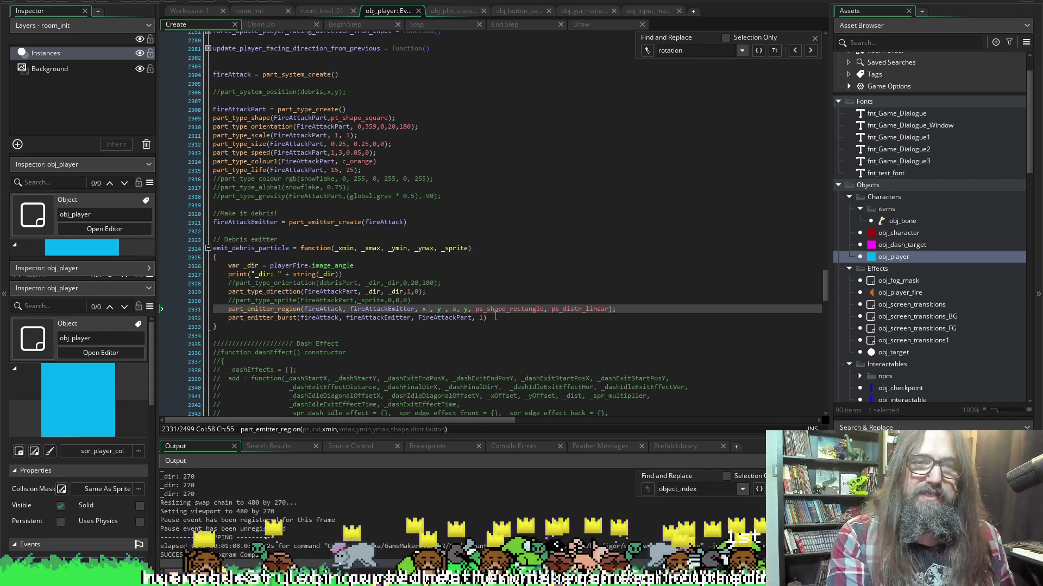
text(x)
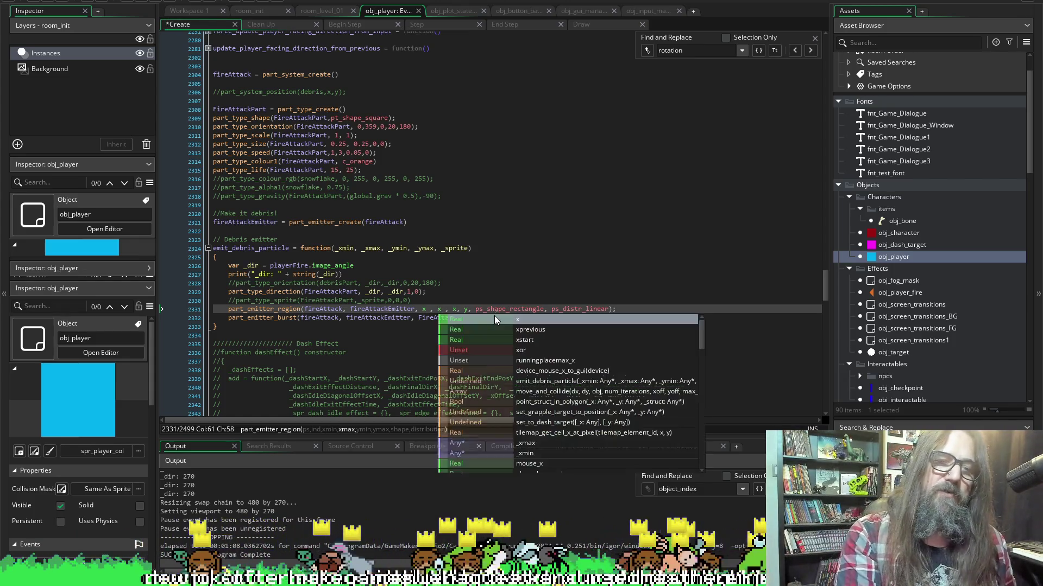
key(shift+Left)
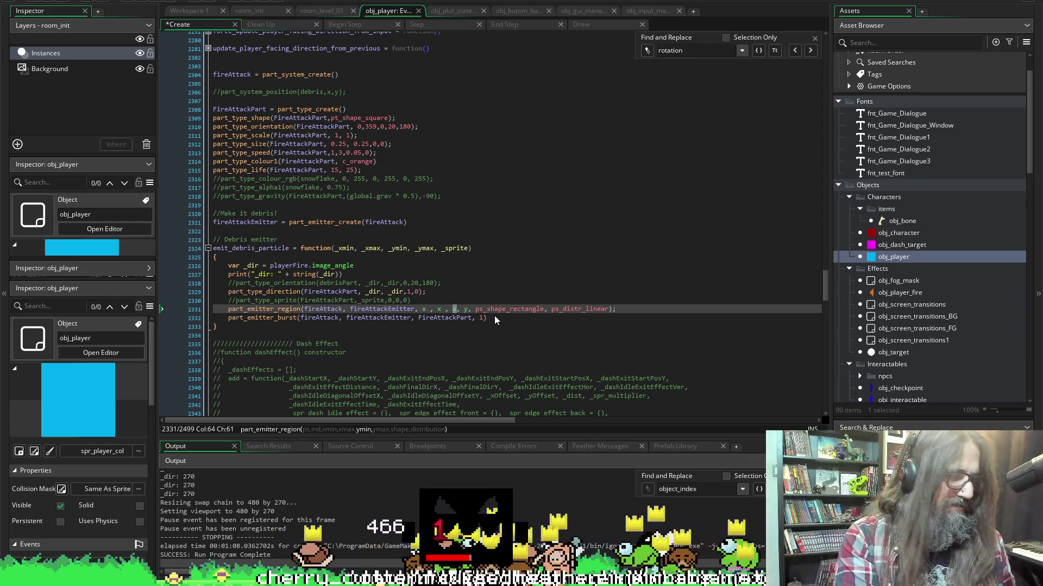
text(y)
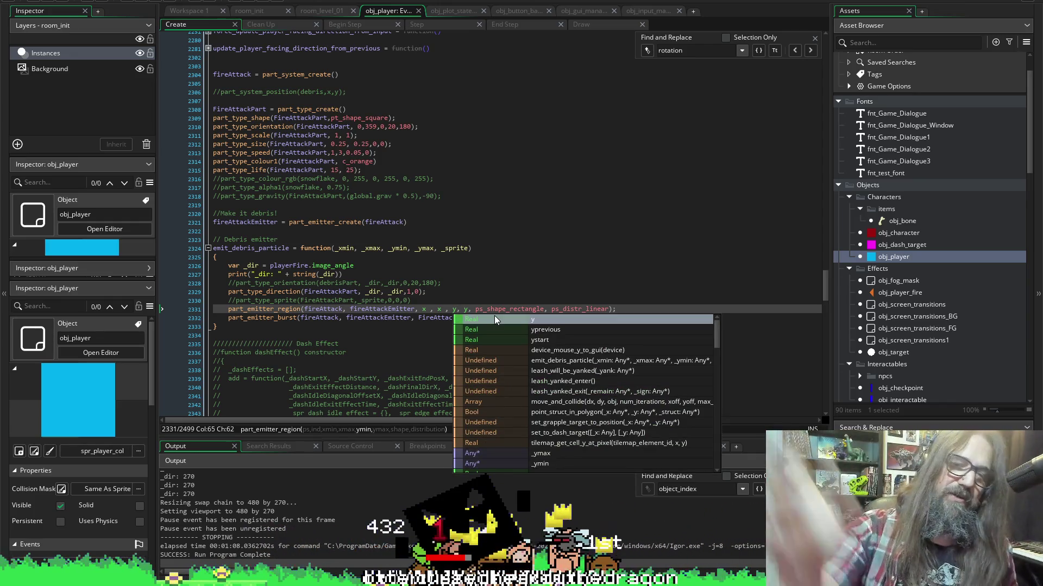
click(387, 317)
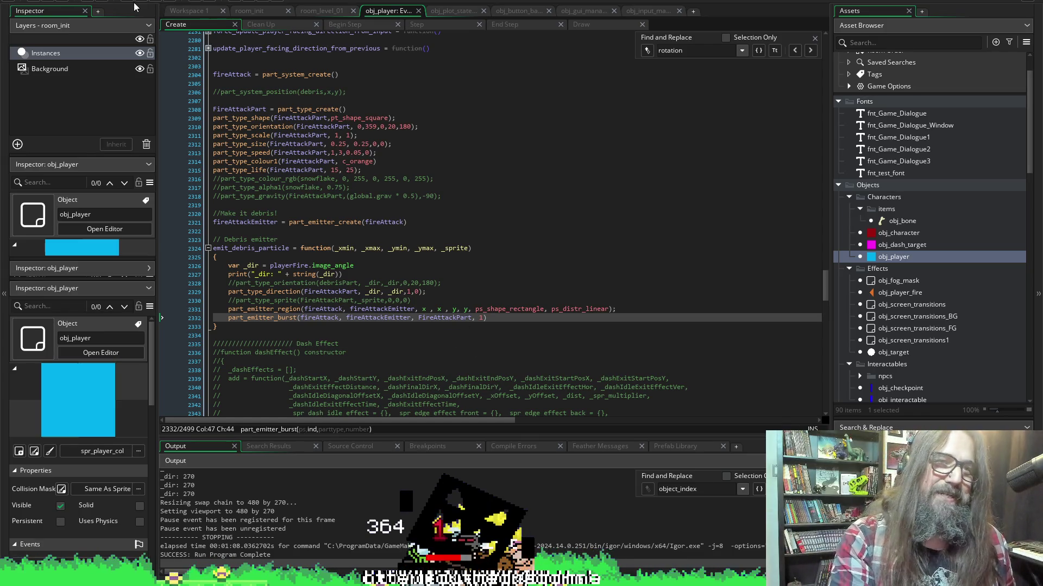
mouse_move(296, 109)
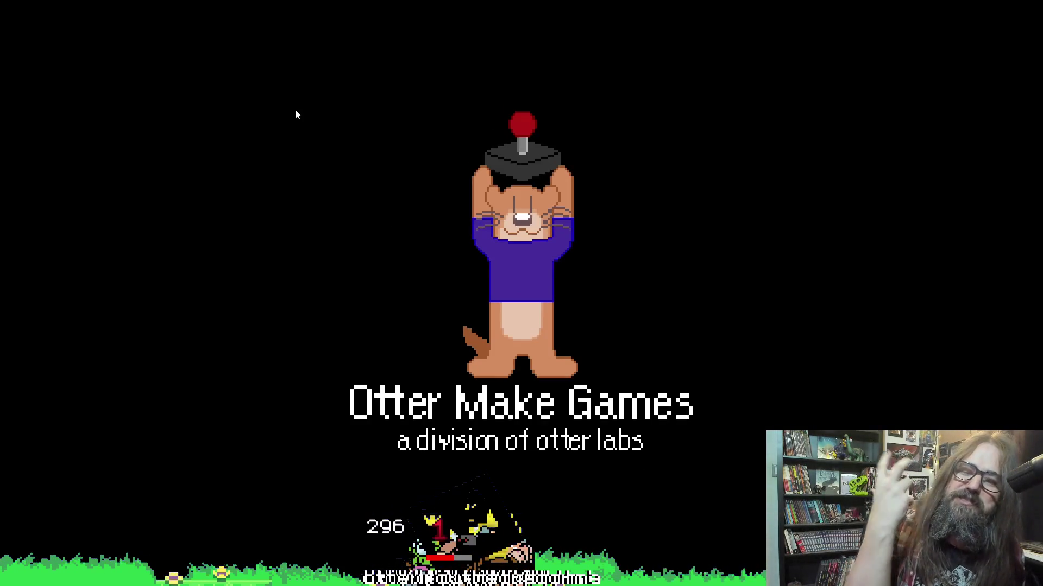
Skip the splash, test the single-point debris burst, then close the game.
key(Return)
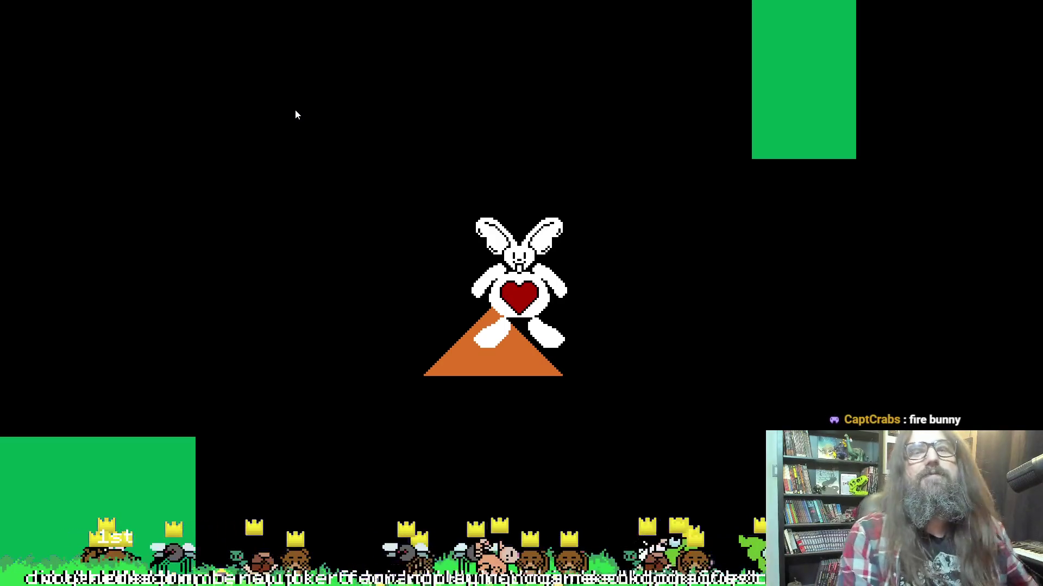
key(Escape)
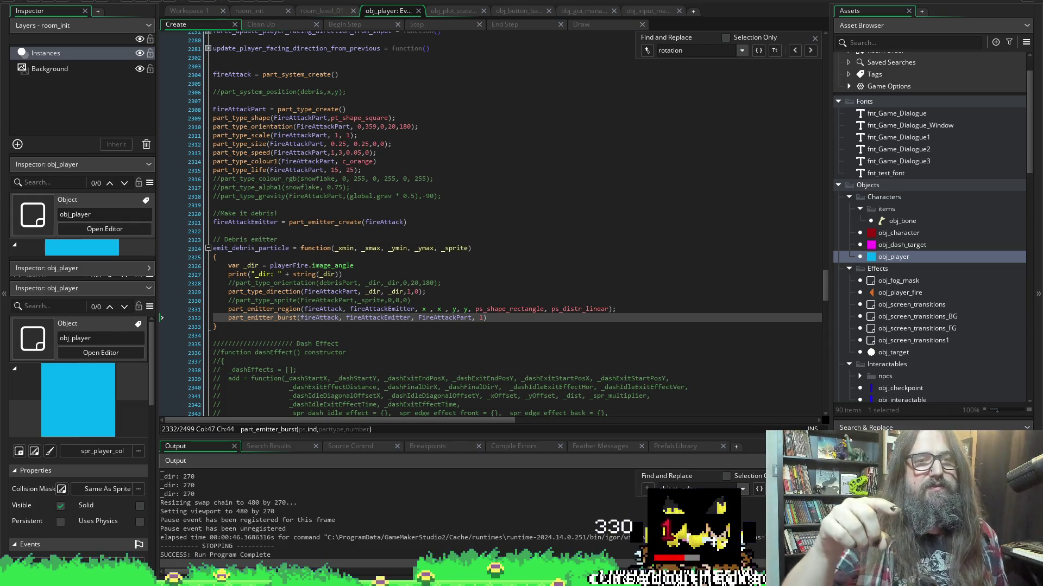
Set part_type_direction's wiggle argument on line 2329 from 0 to 180.
click(240, 292)
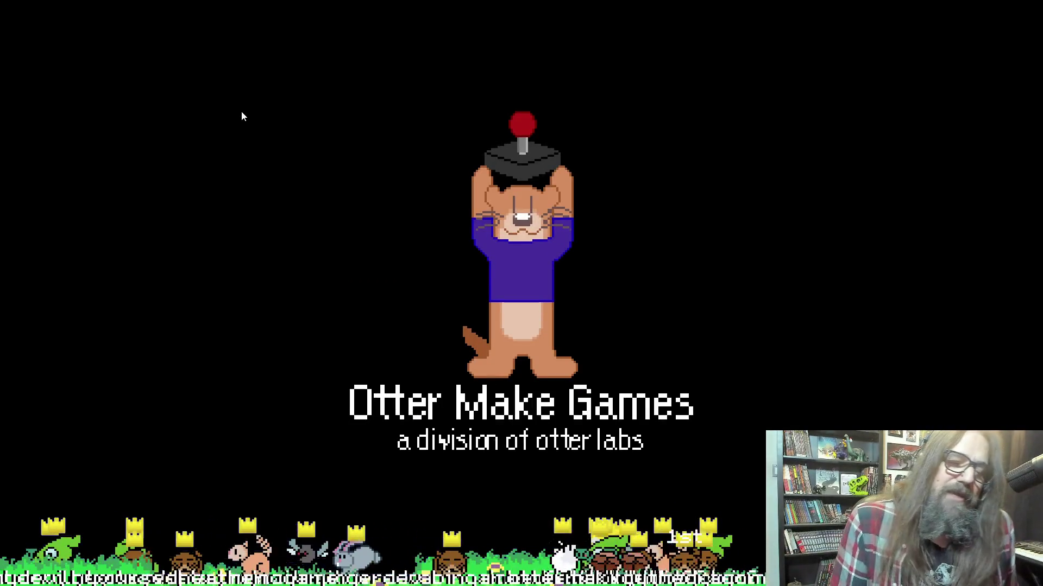
key(Down)
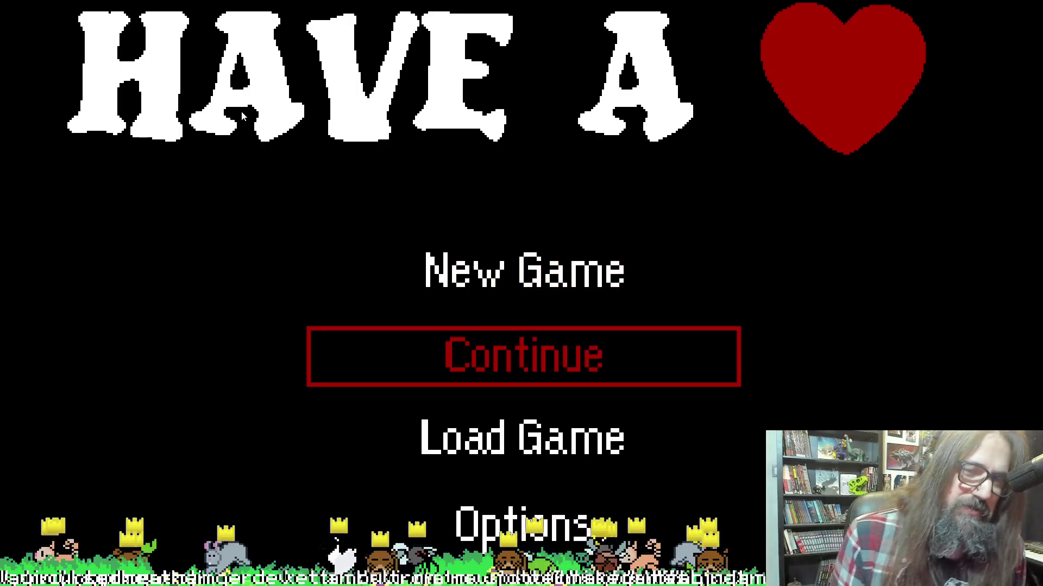
key(Return)
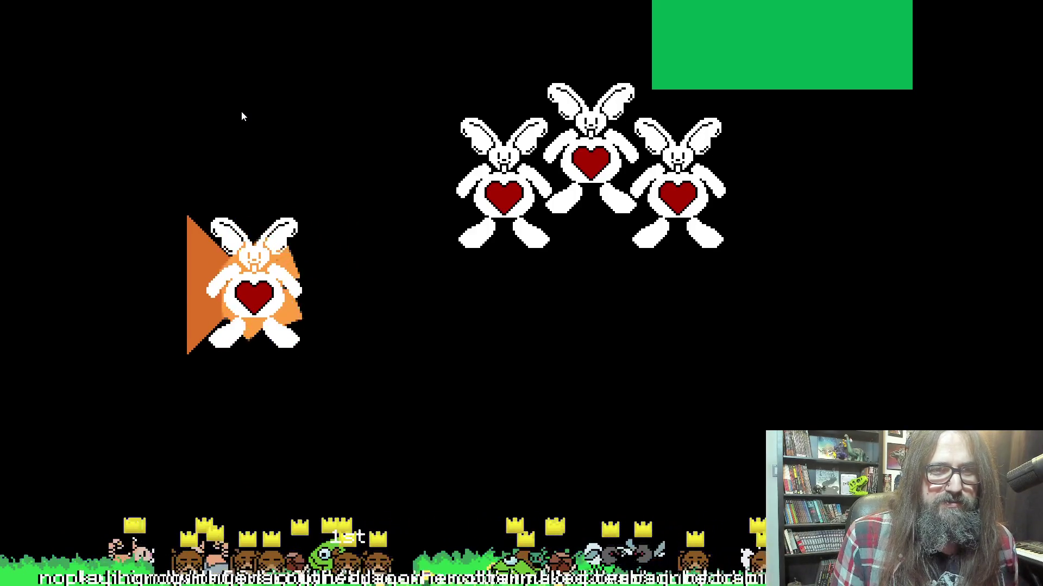
key(Right)
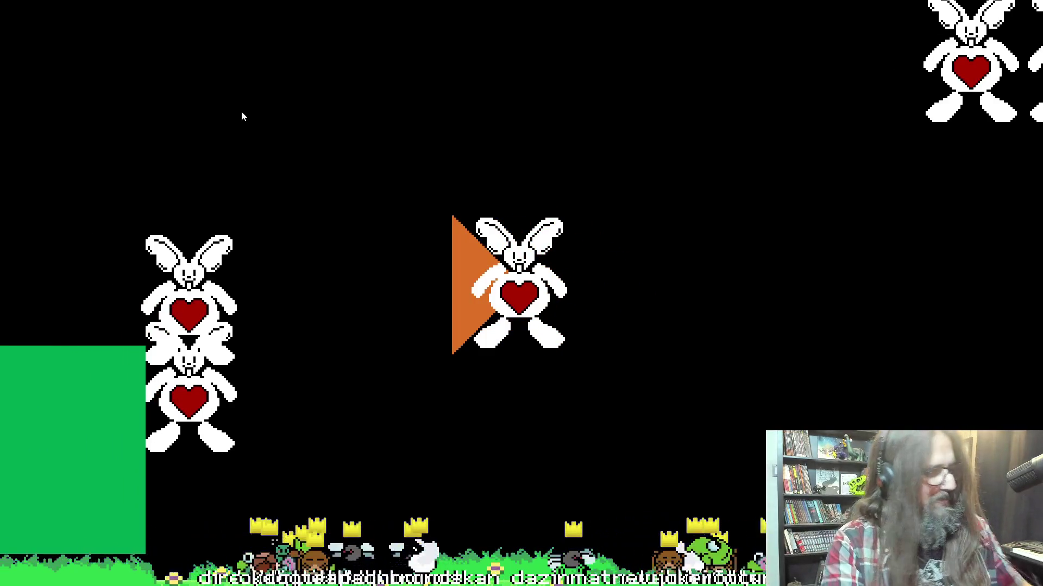
key(F11)
key(Escape)
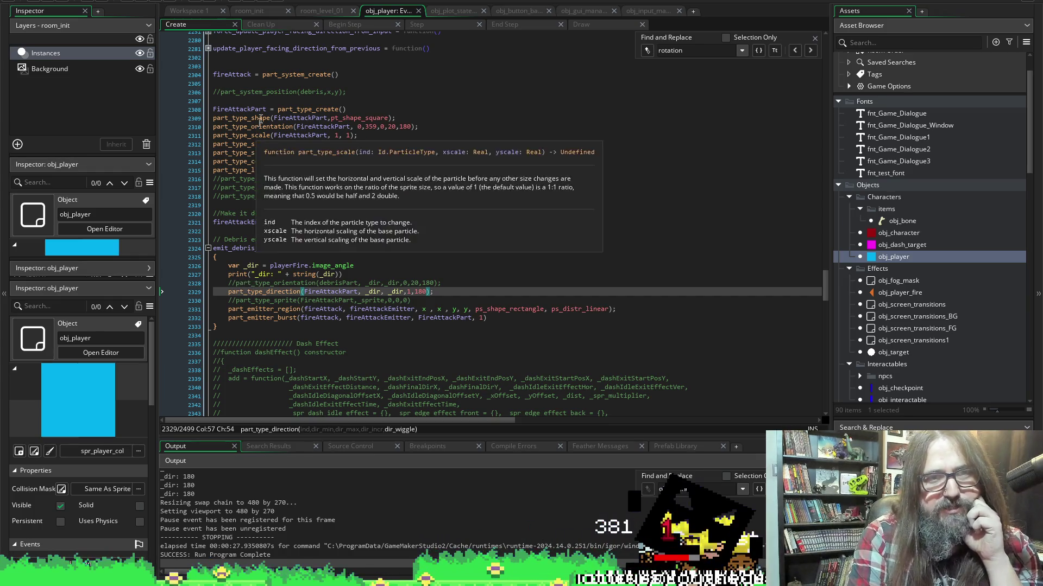
Change the wiggle on line 2329 so part_type_direction reads _dir, _dir, 1, 90.
mouse_move(259, 119)
text(9)
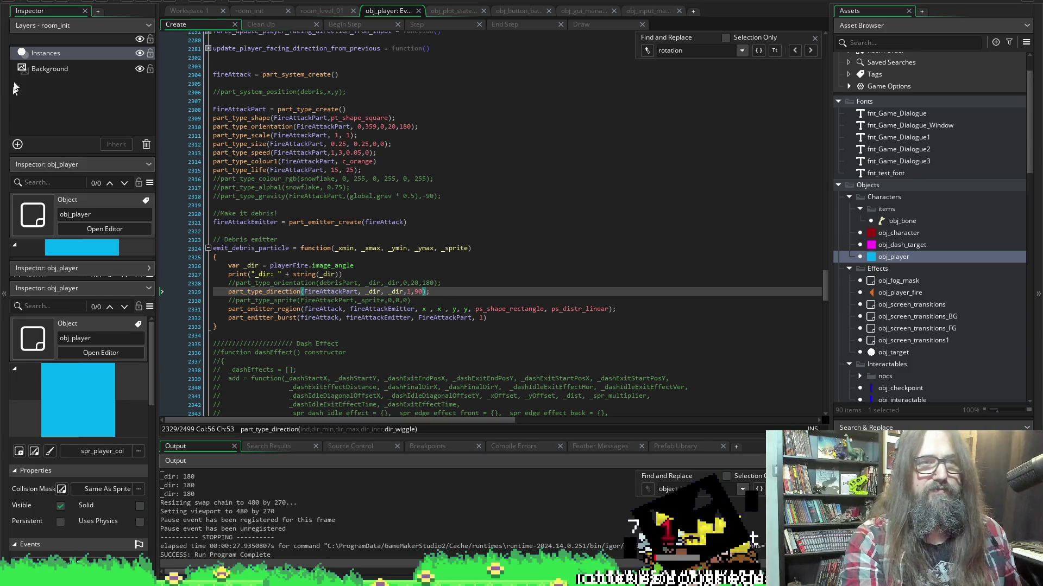
click(145, 2)
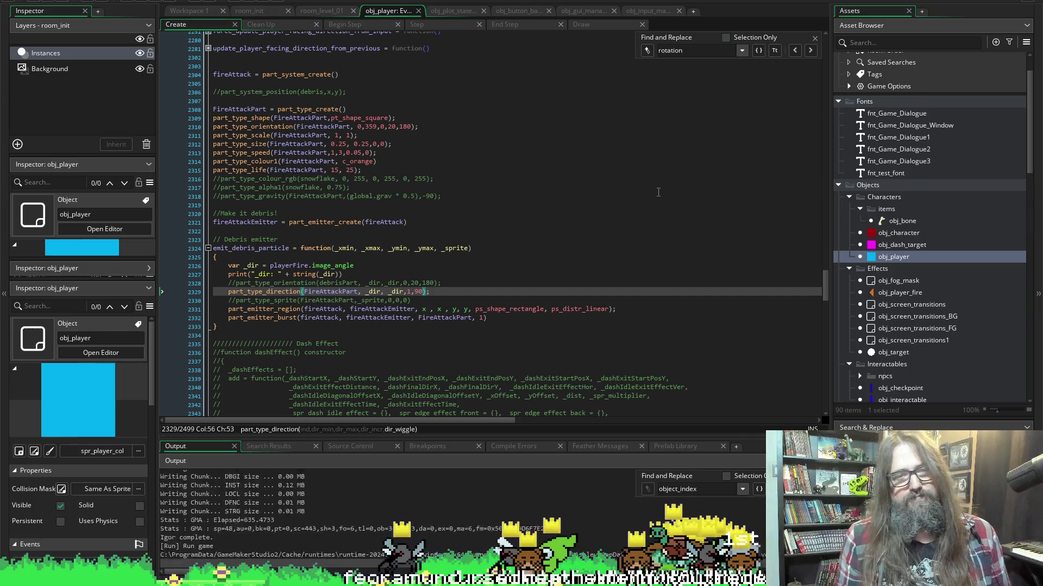